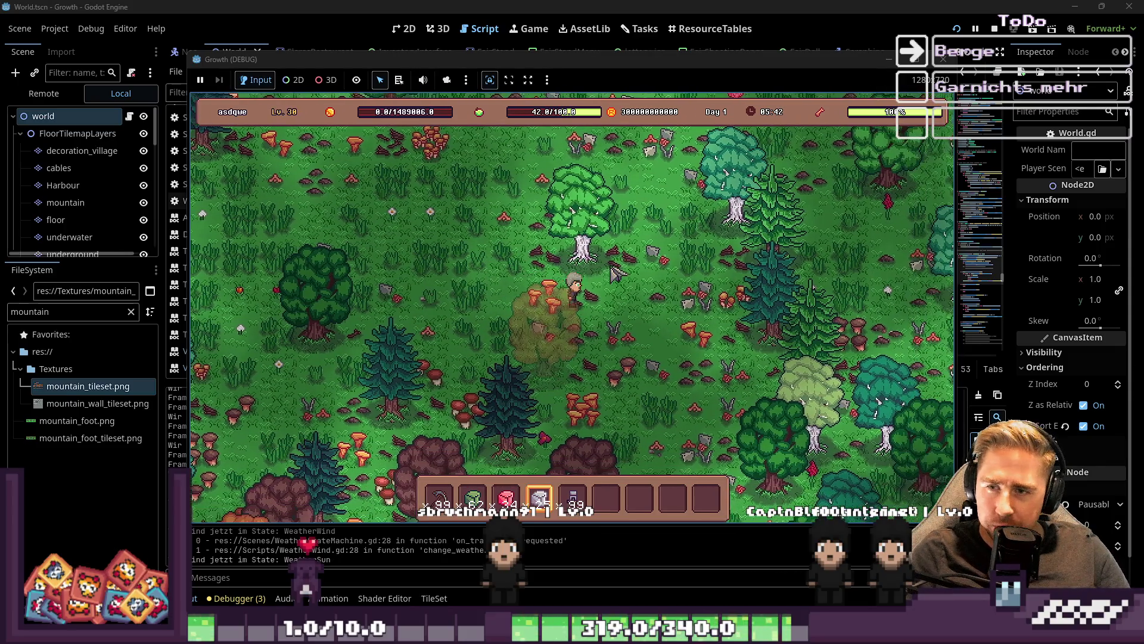
Walk the player east-northeast through the forest and use the held item on the tile ahead
key(d)
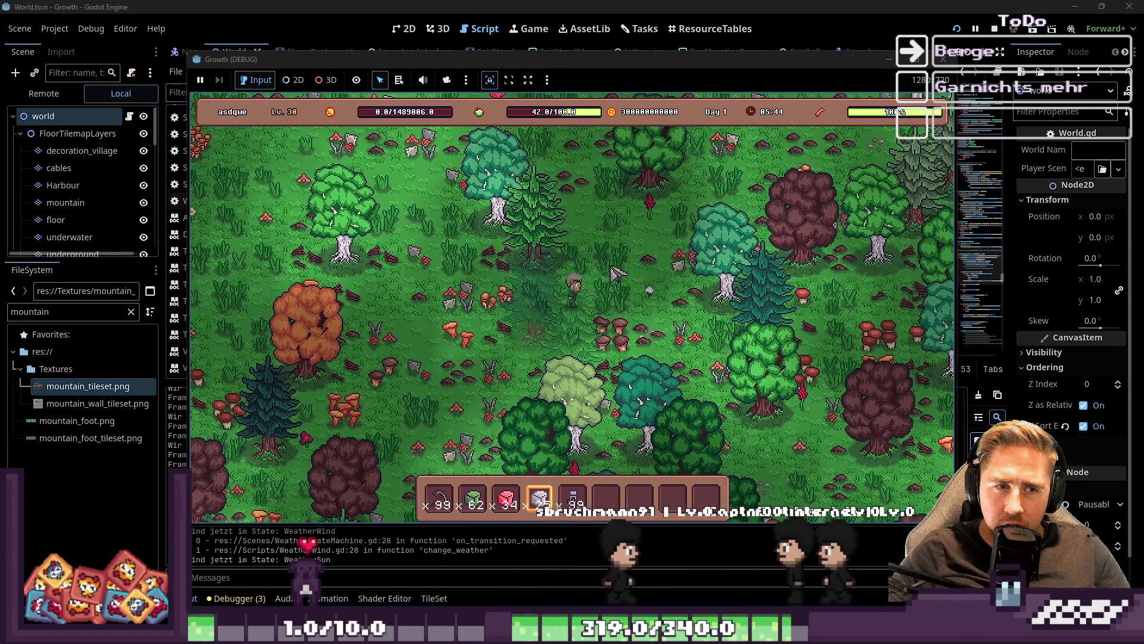
key(d)
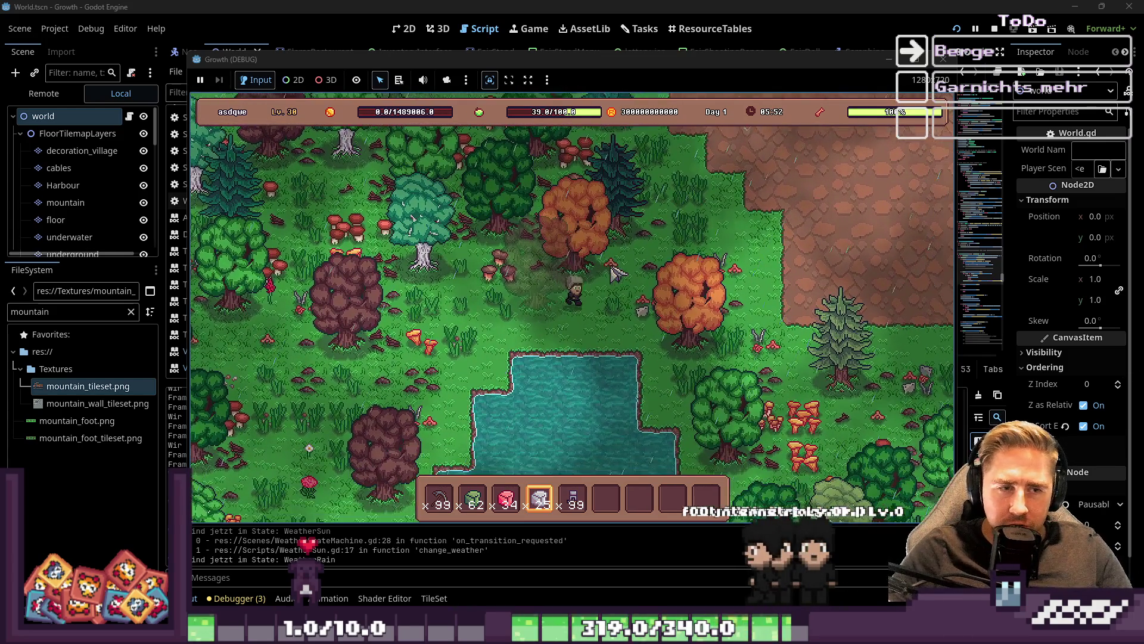
key(d)
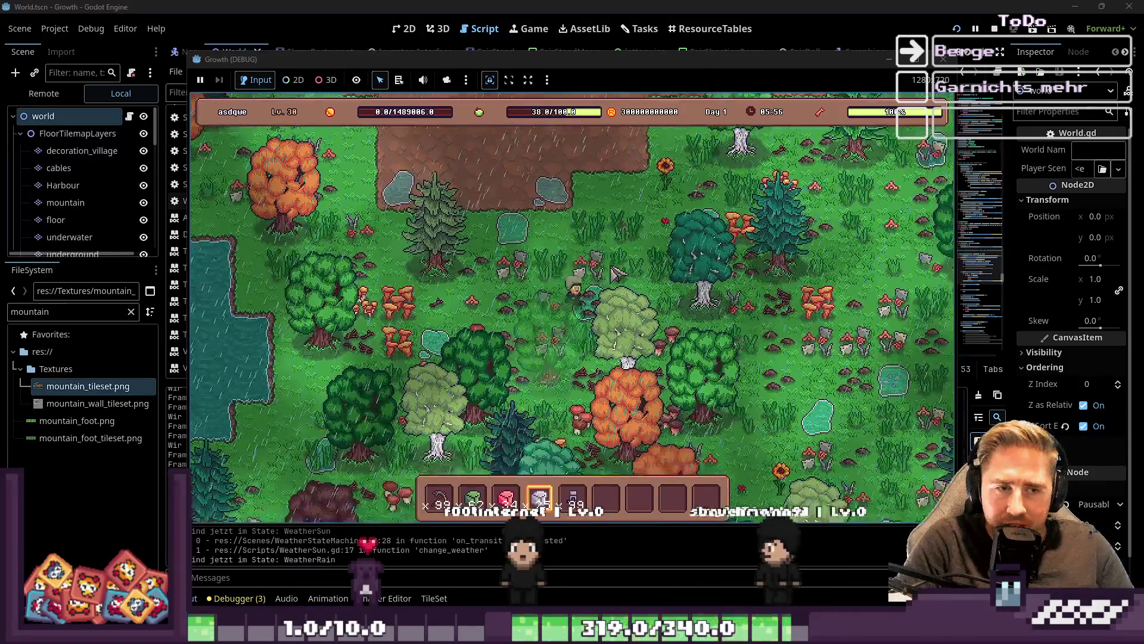
key(d)
key(w)
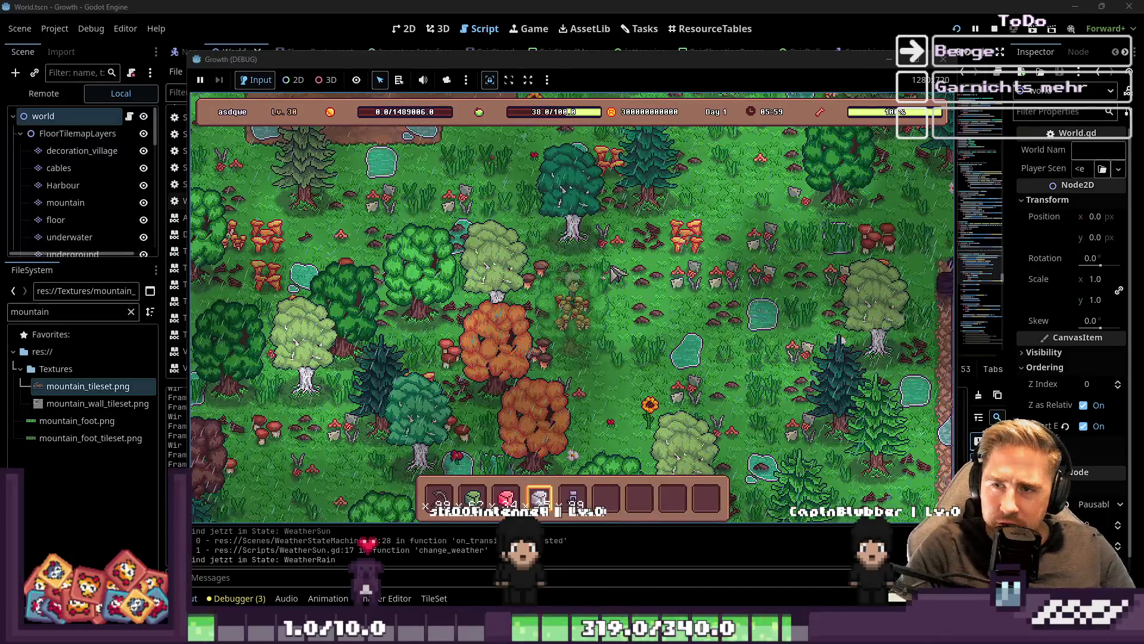
key(d)
key(w)
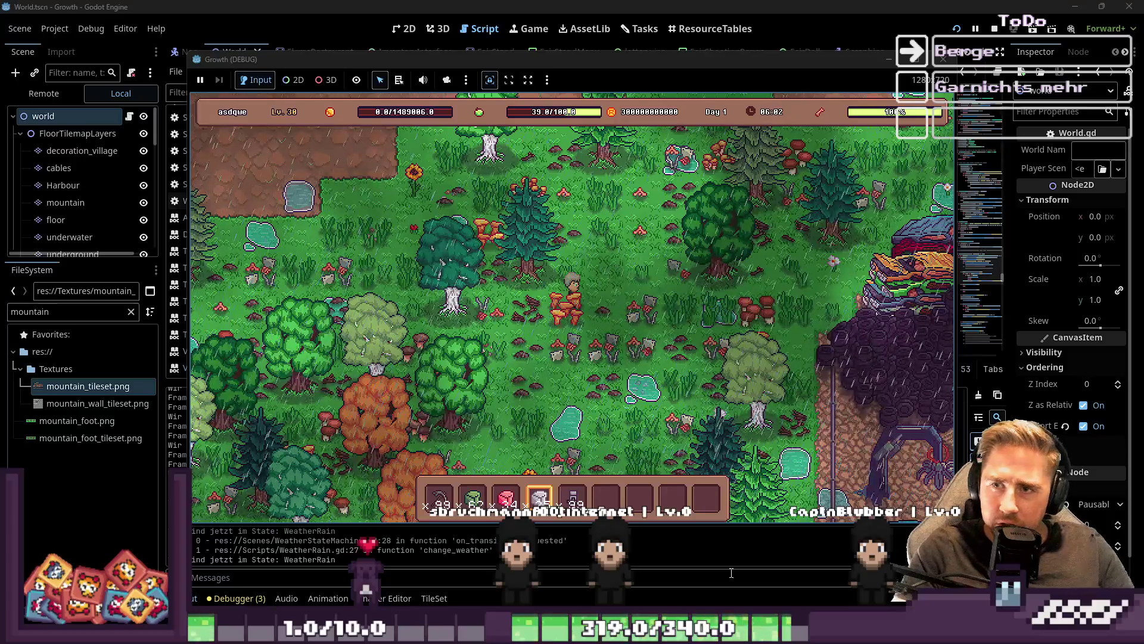
click(722, 213)
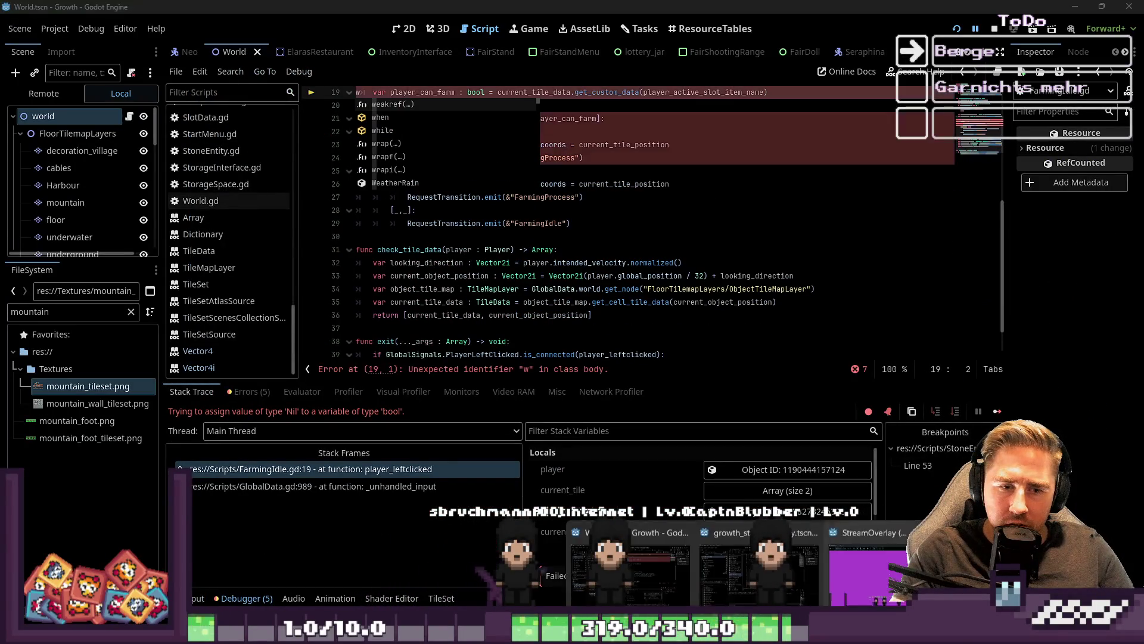
Delete the stray 'wdWWW' text on FarmingIdle.gd line 19 and continue the game from the break
click(631, 572)
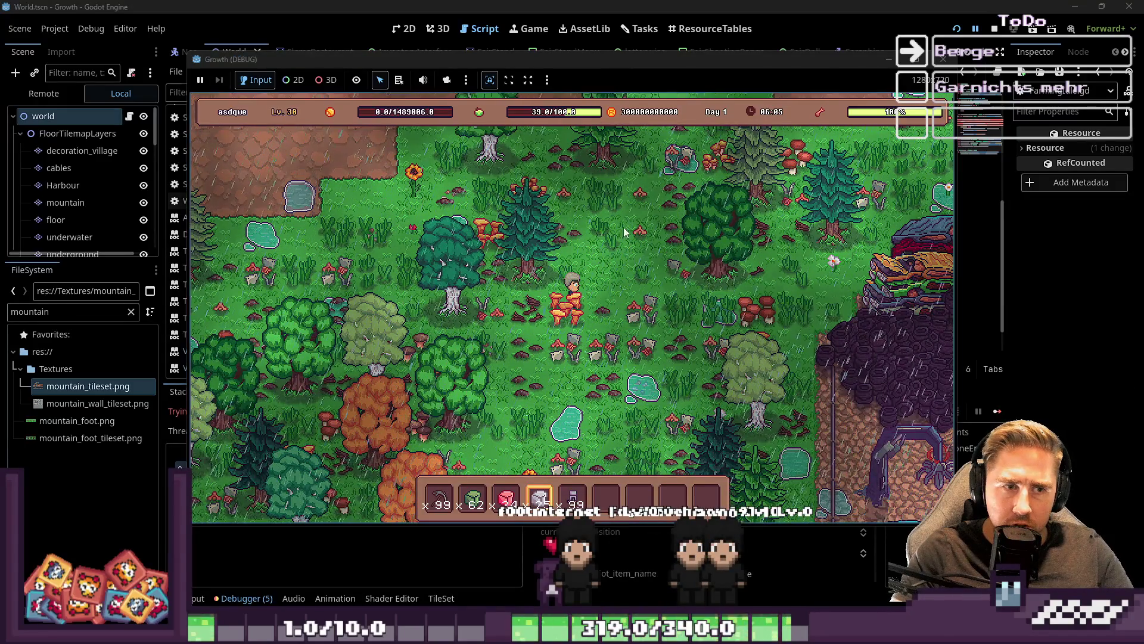
click(521, 4)
key(BackSpace)
key(BackSpace)
key(BackSpace)
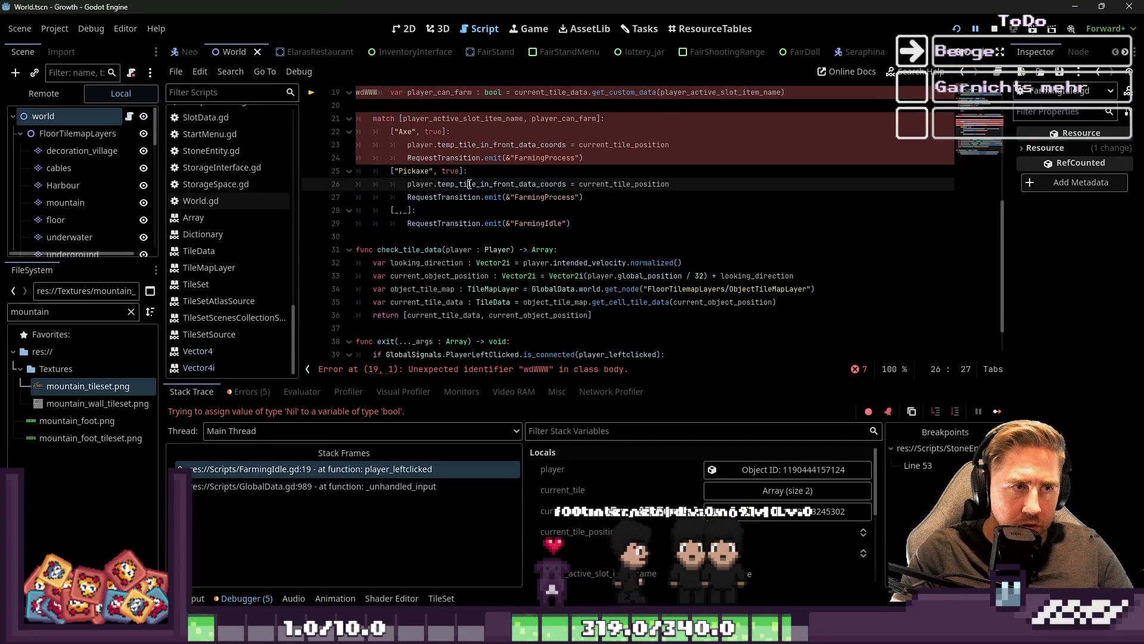
scroll(480, 210, up, 2)
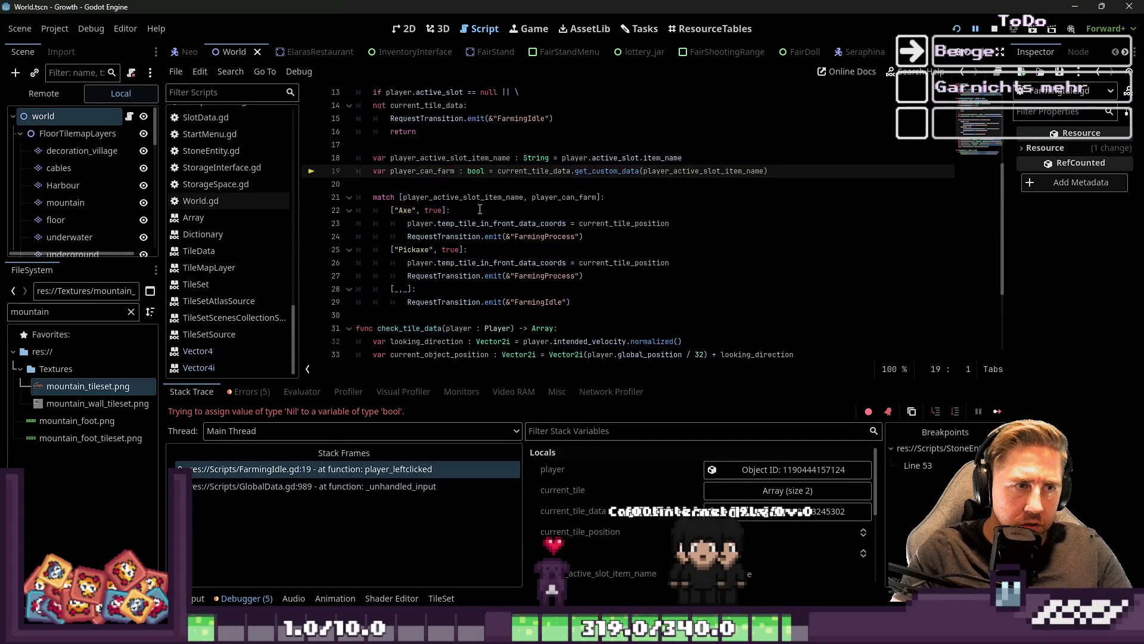
click(975, 30)
Walk the player north up past the cliff stairs, then back and forth along the top
key(w)
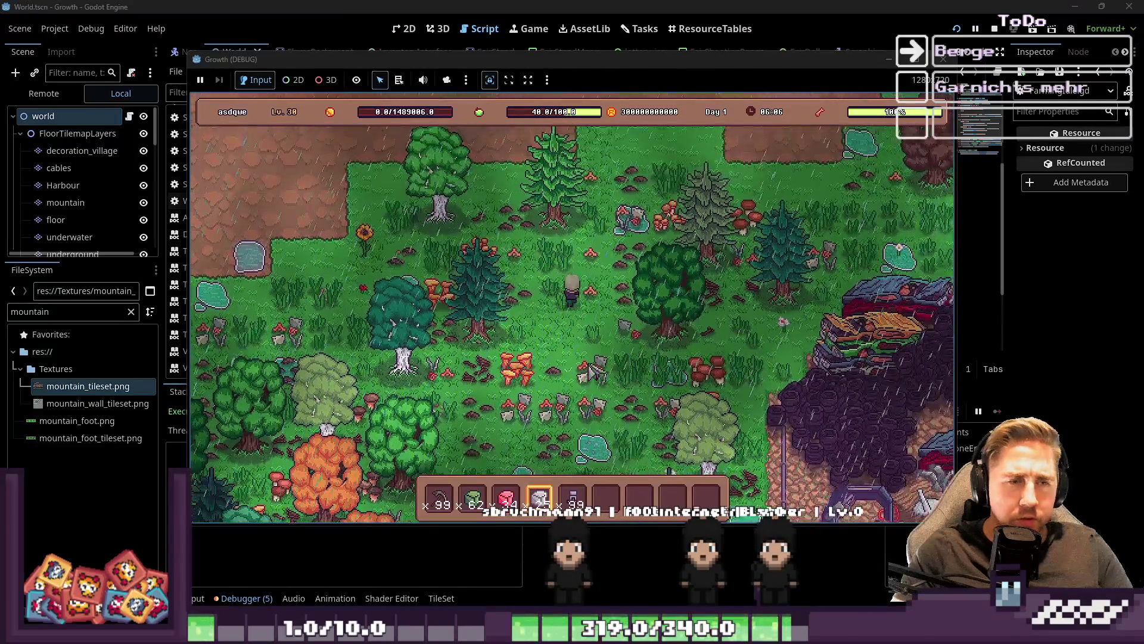
key(w)
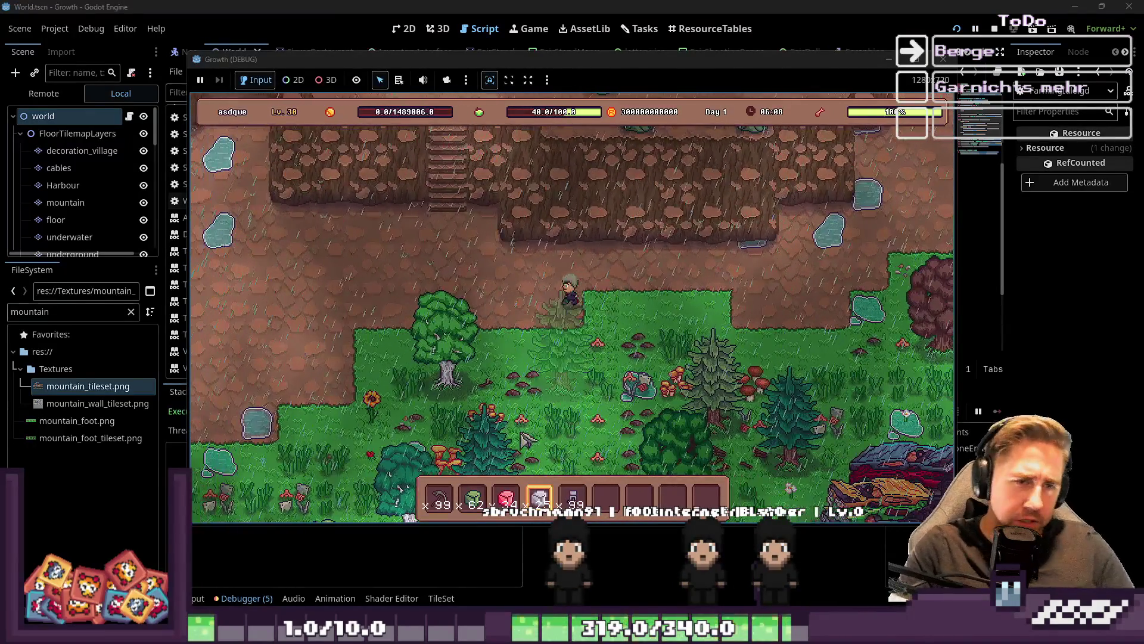
key(w)
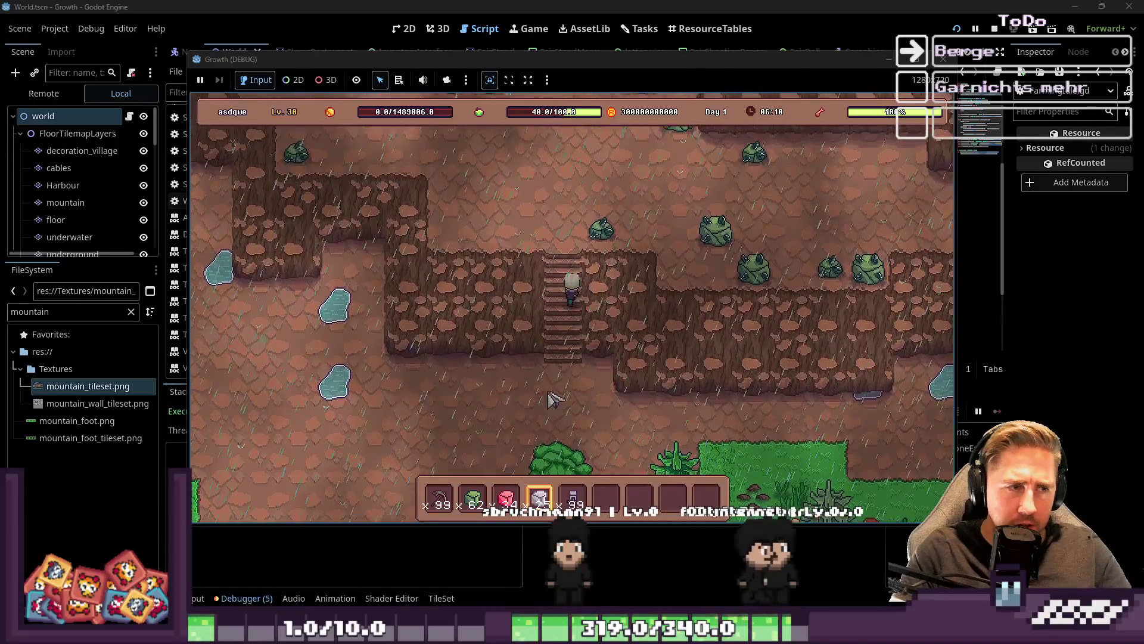
key(d)
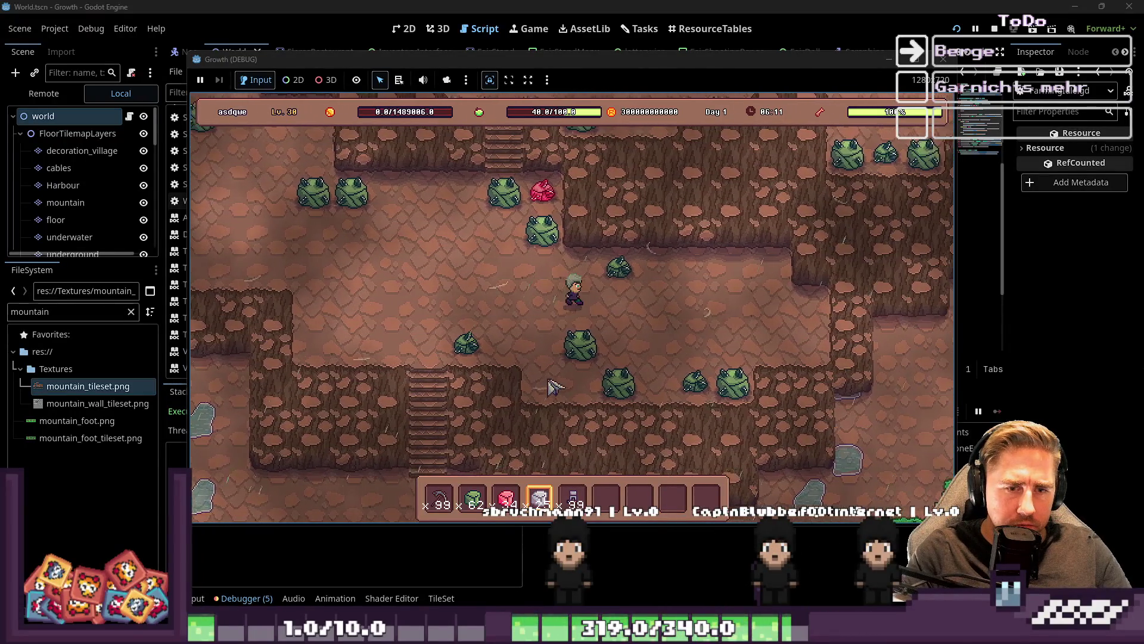
key(a)
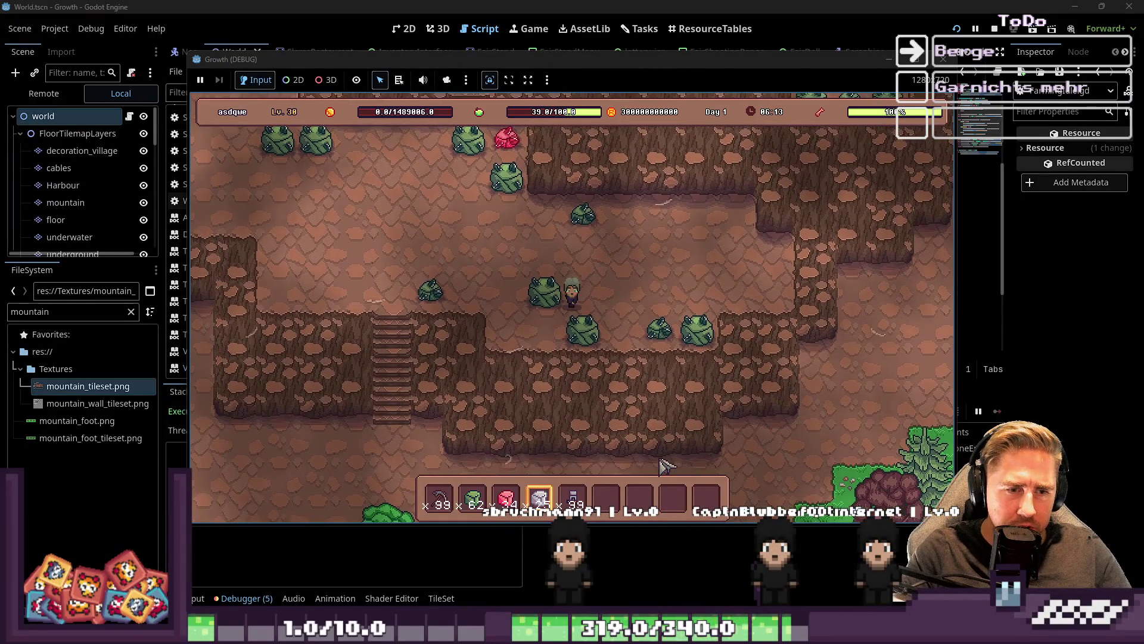
key(a)
key(w)
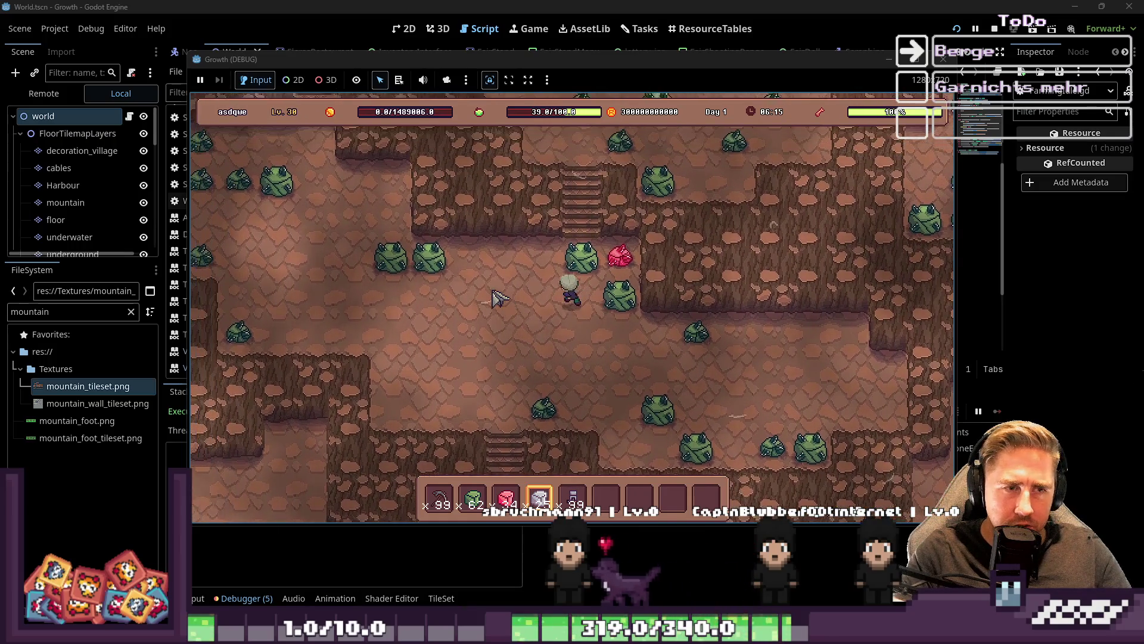
key(a)
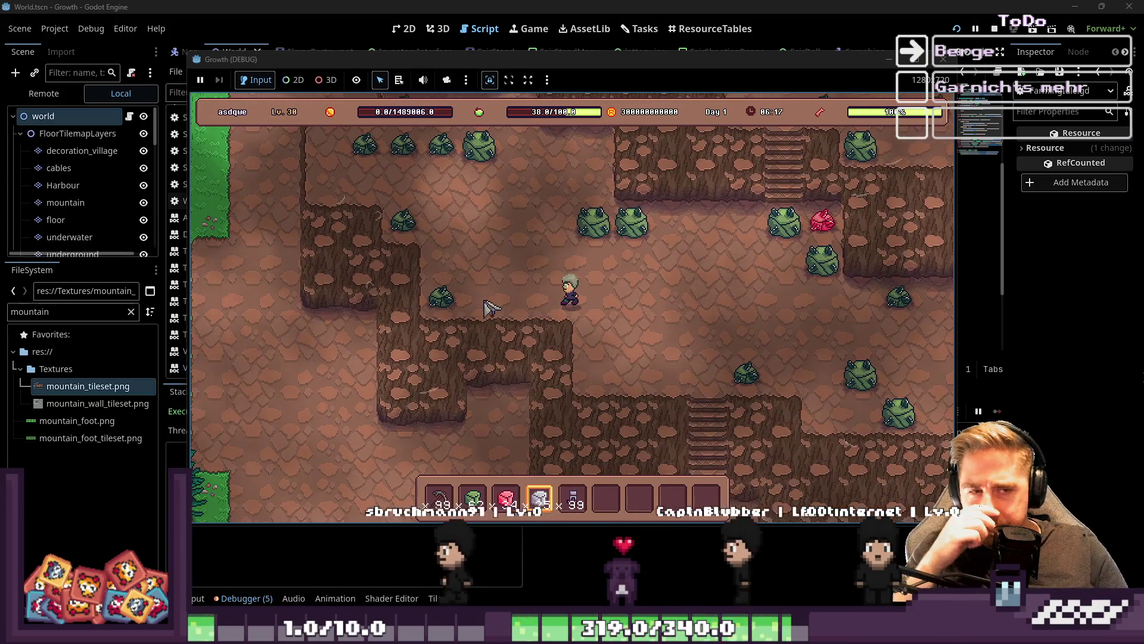
key(d)
key(w)
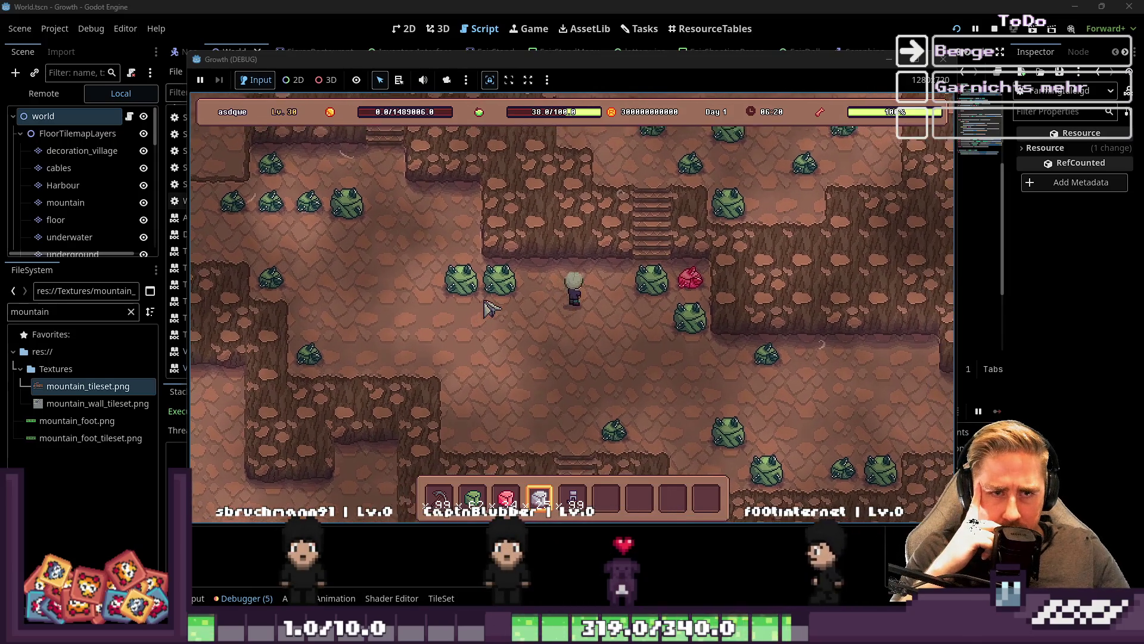
key(a)
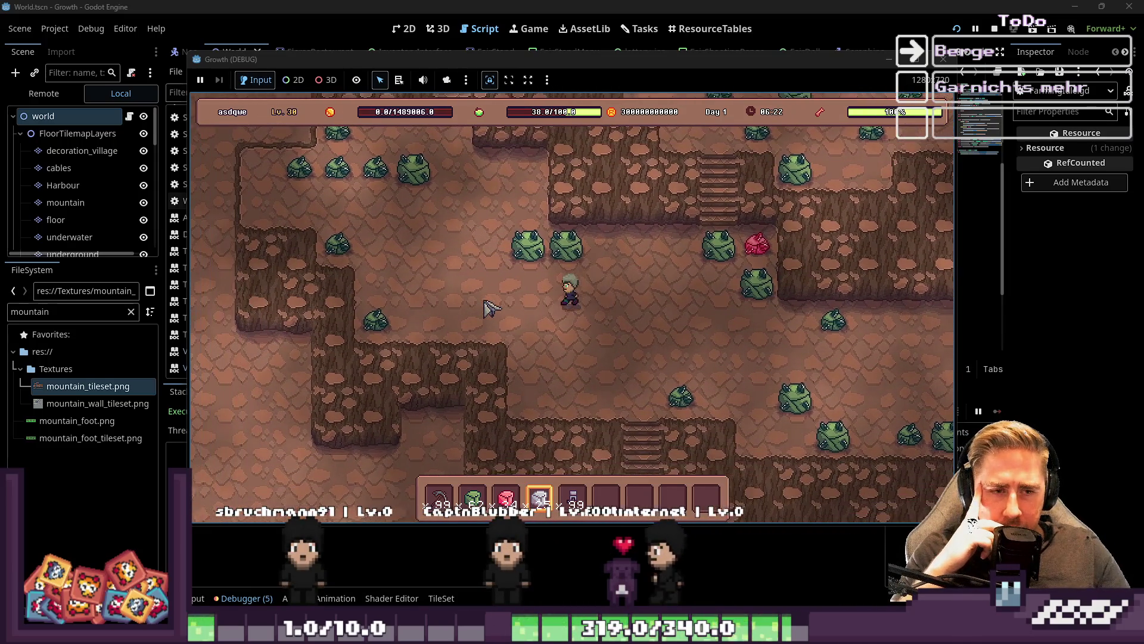
key(w)
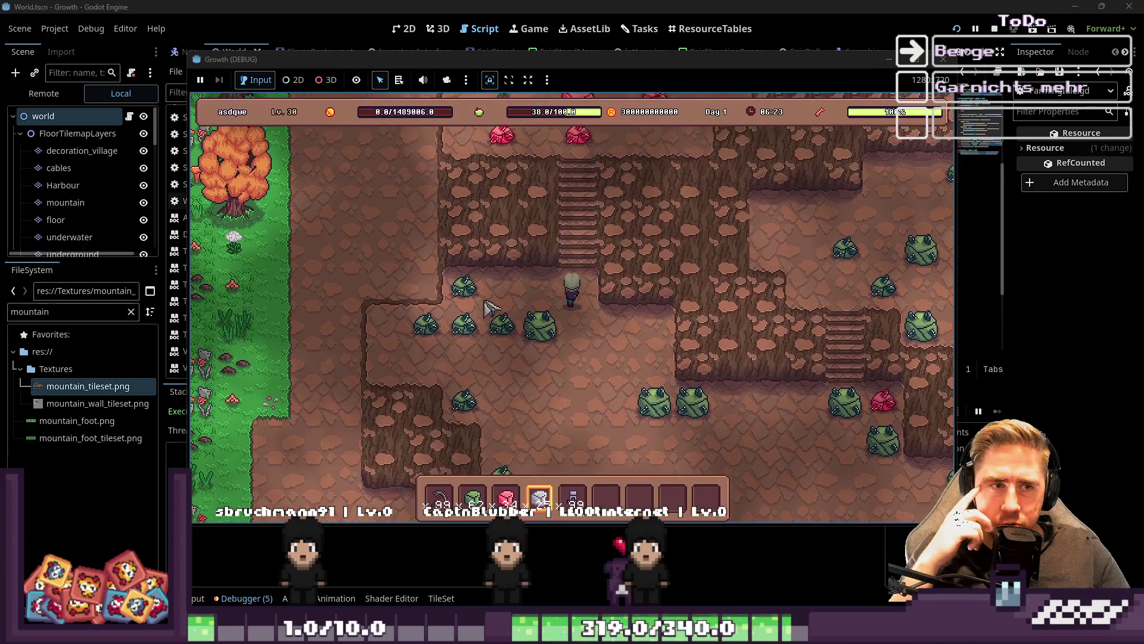
Walk back down the stairs, head east to the forest edge, and farm the tile ahead
key(s)
key(a)
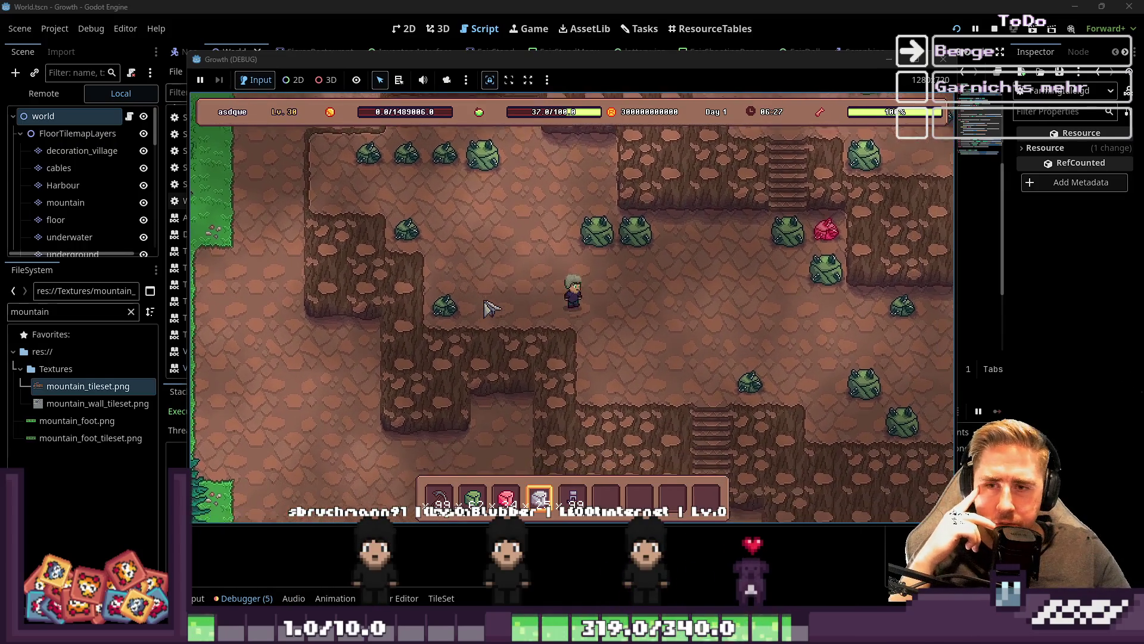
key(s)
key(d)
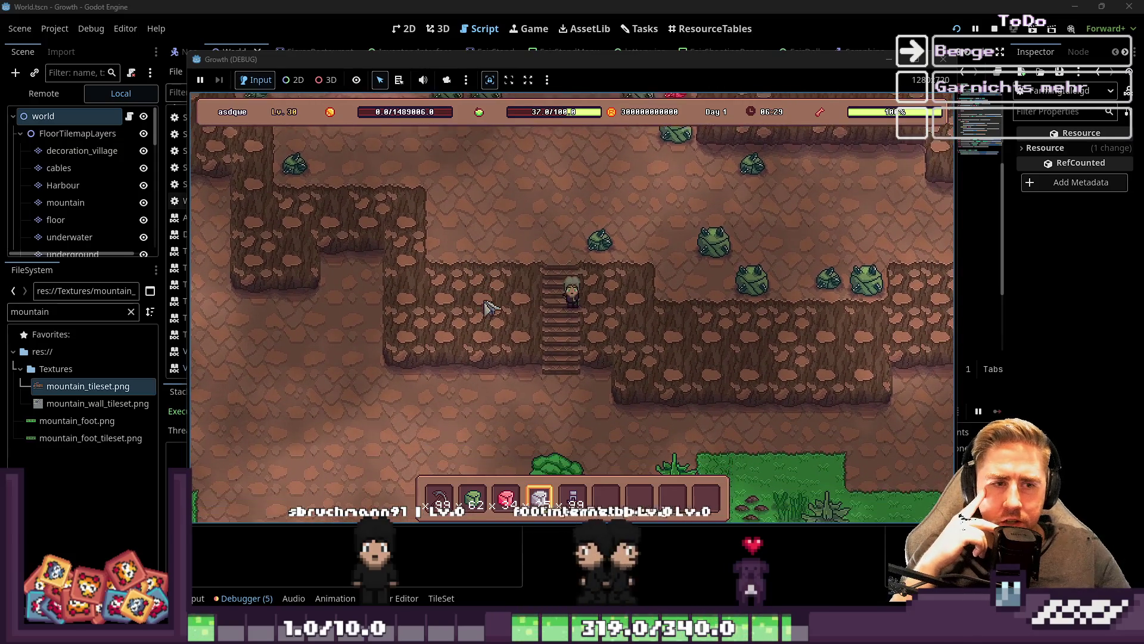
key(s)
key(d)
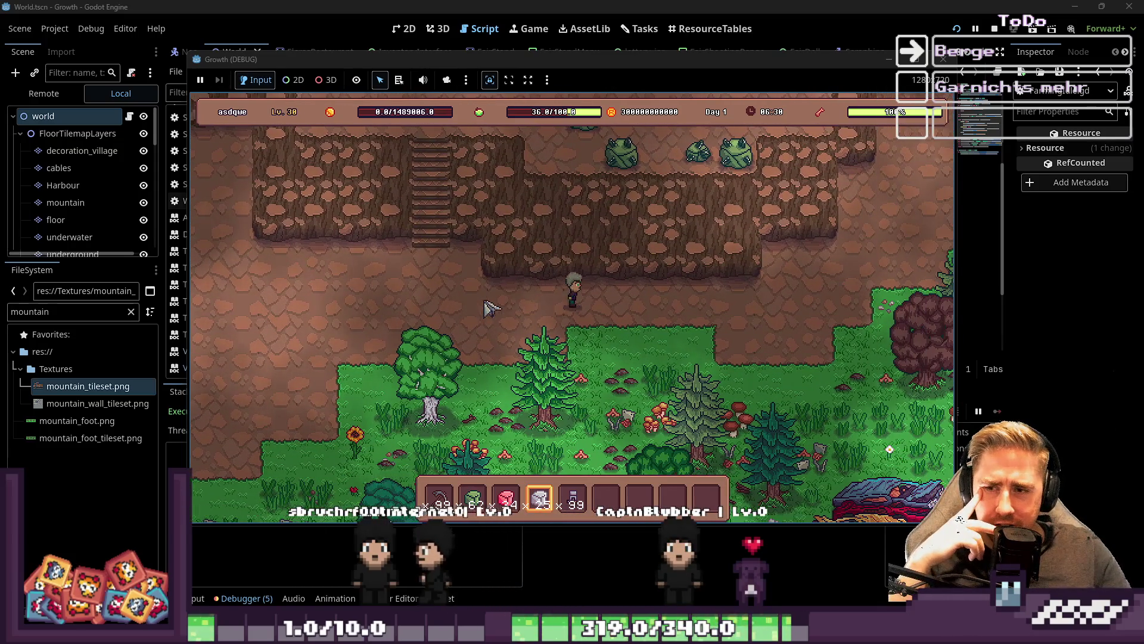
key(d)
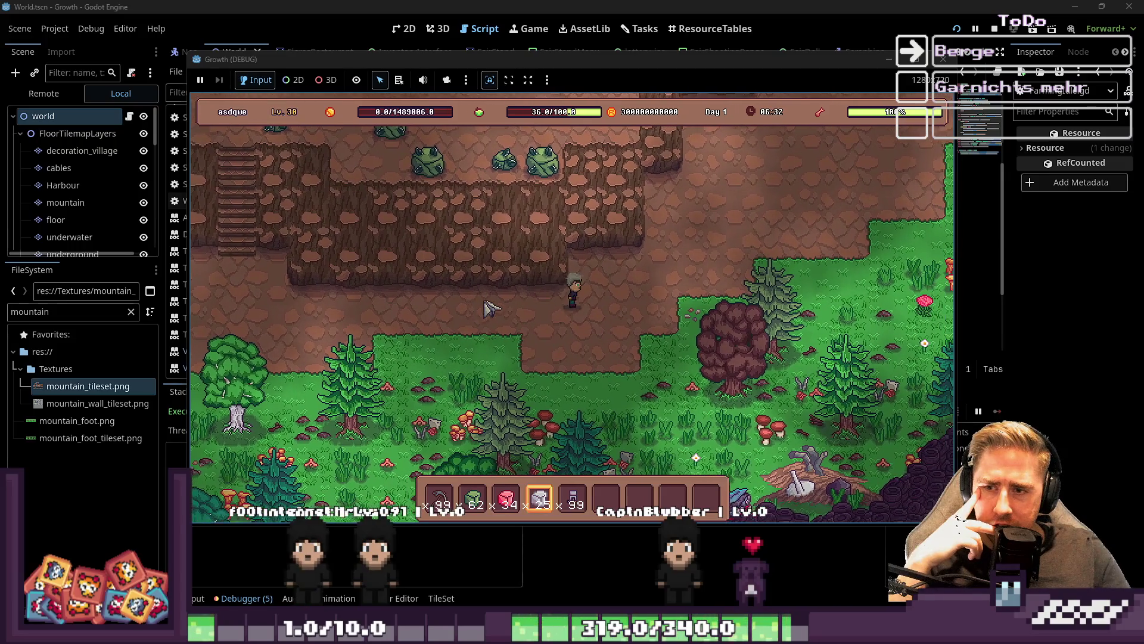
key(d)
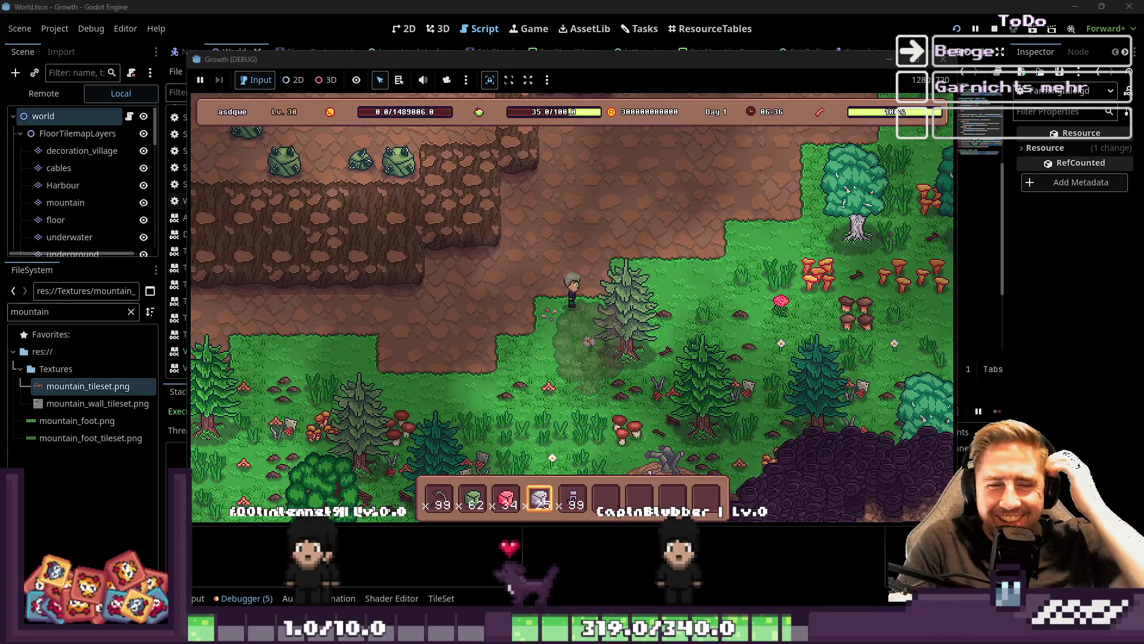
click(750, 265)
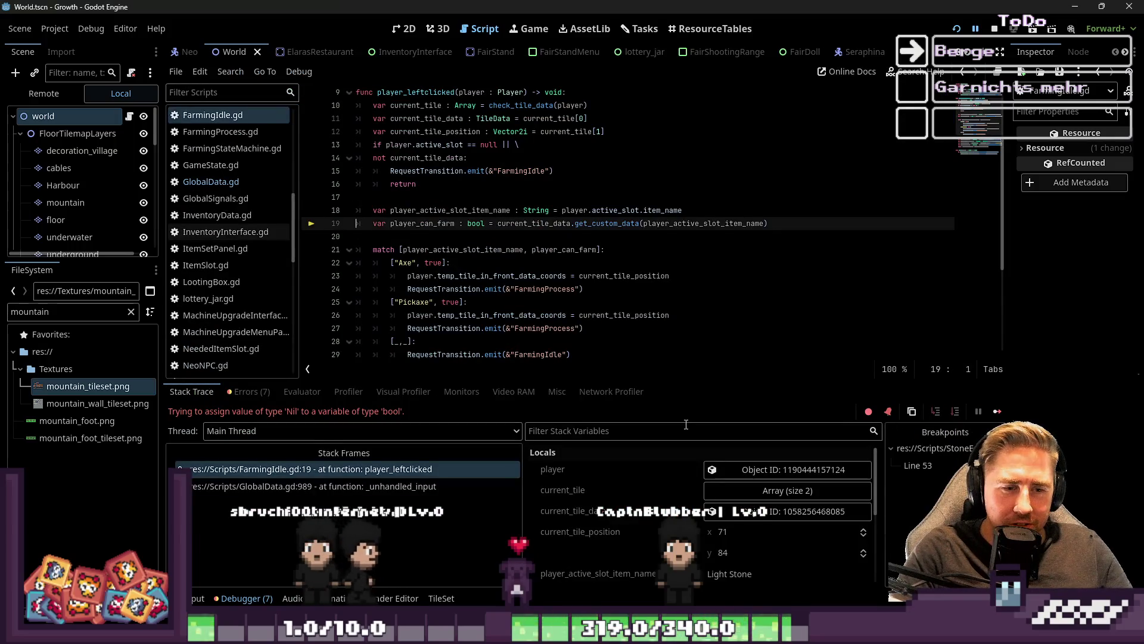
Continue the game, farm the tile again, and break once more at FarmingIdle.gd line 19
click(656, 301)
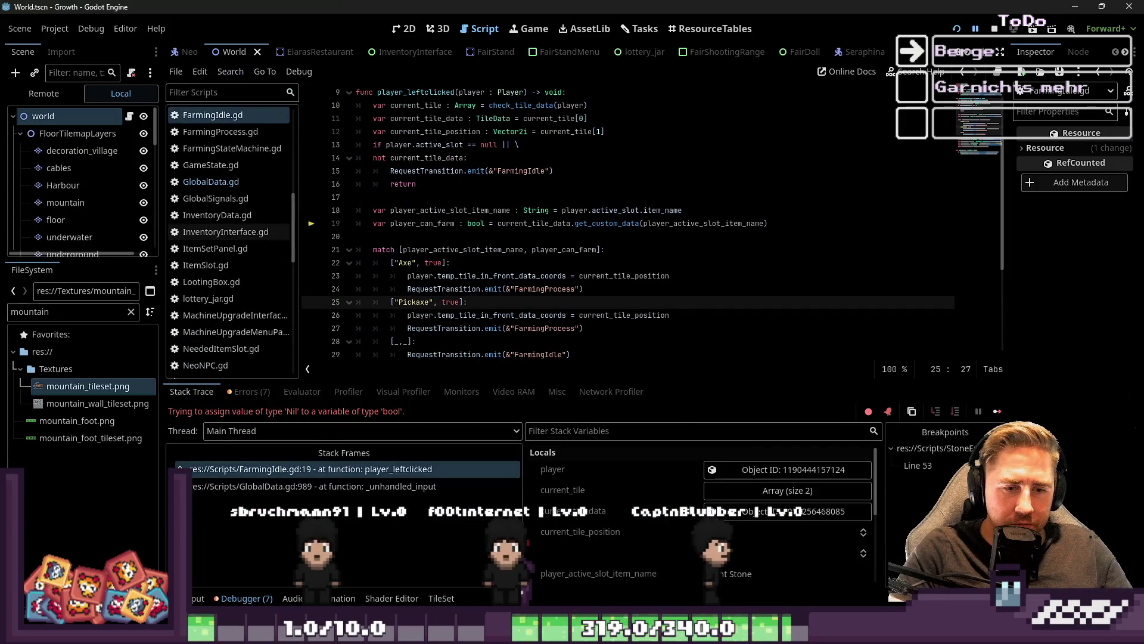
click(976, 29)
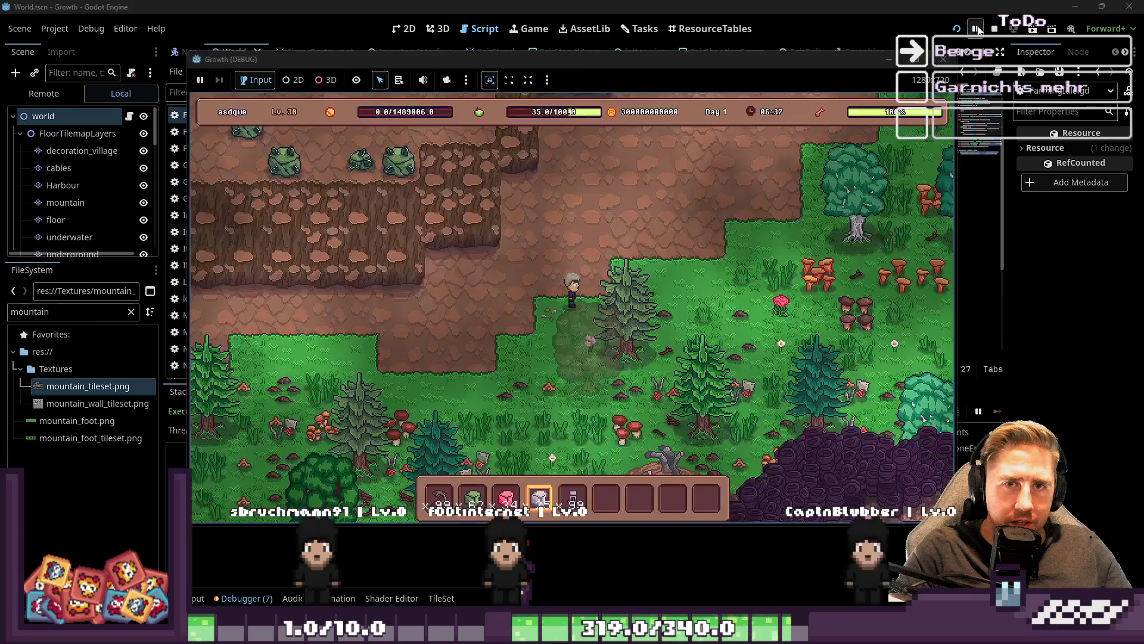
click(624, 298)
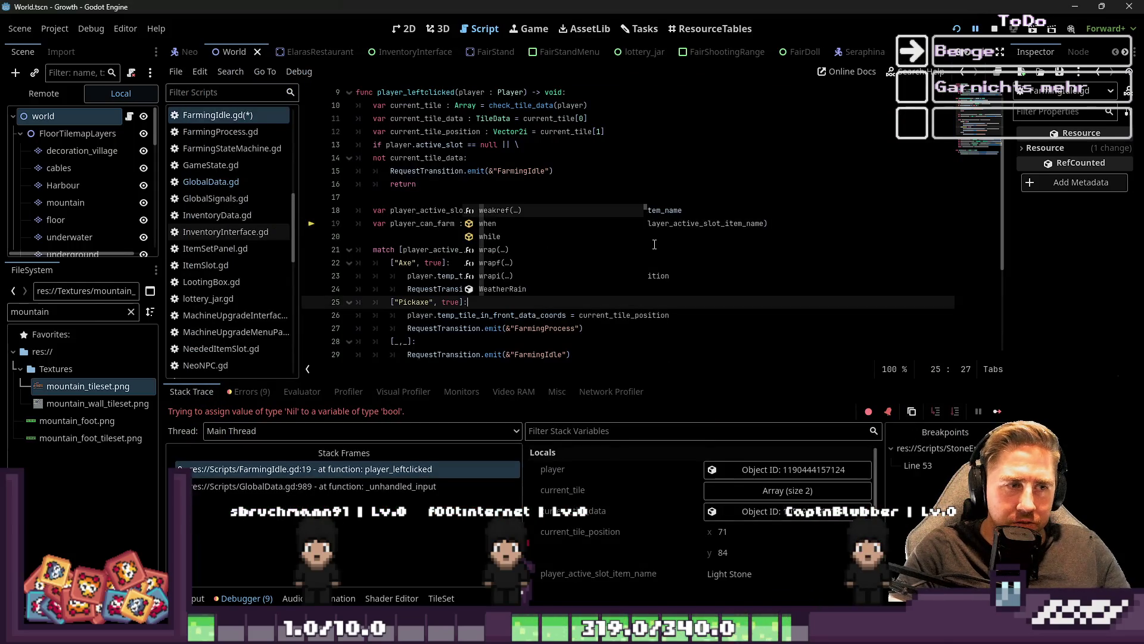
click(379, 236)
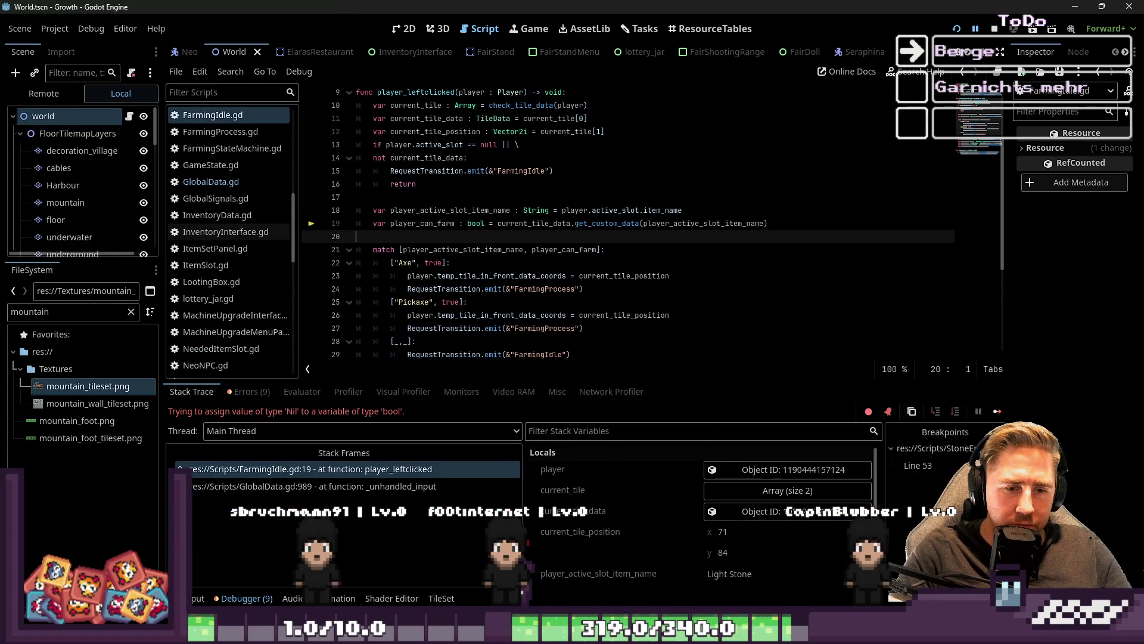
click(736, 633)
click(865, 563)
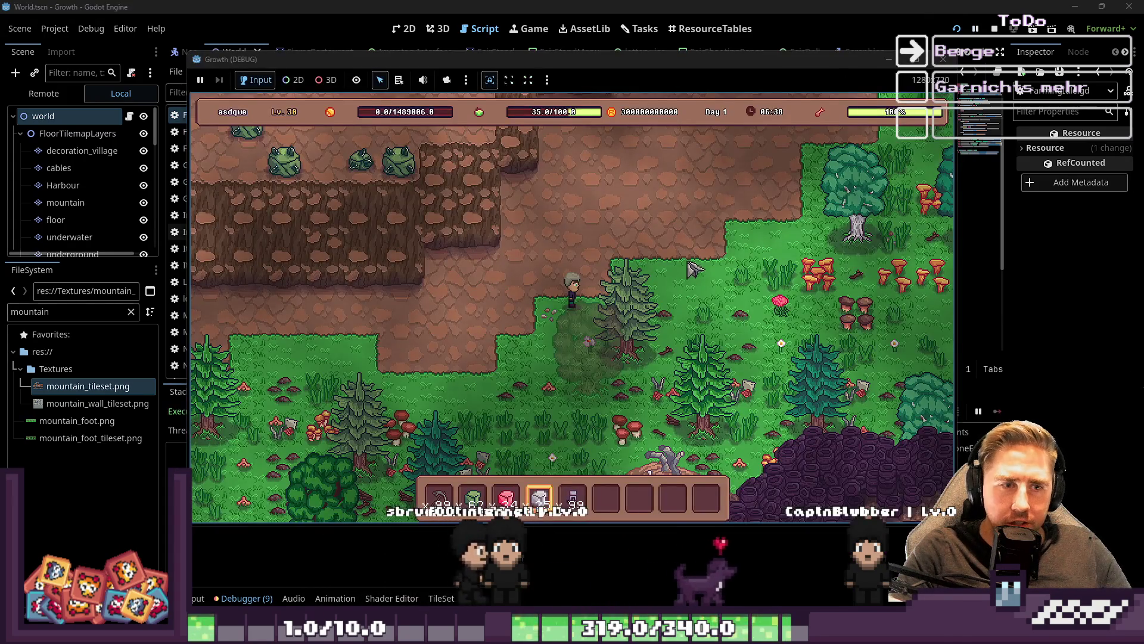
click(977, 32)
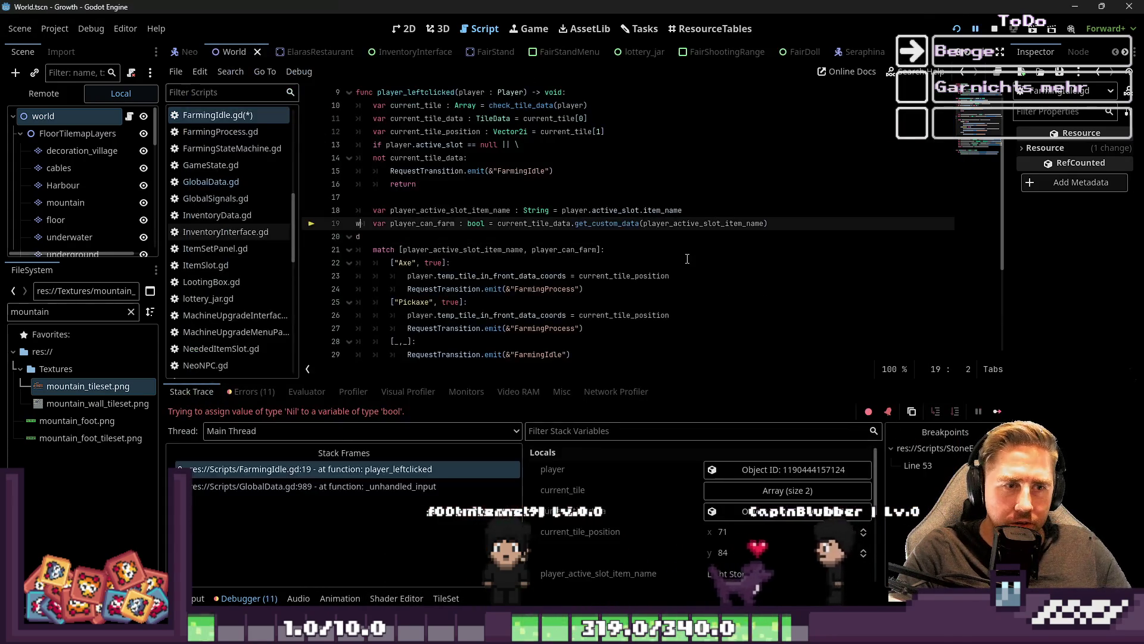
Stop the debug session, closing the running Growth game
click(994, 28)
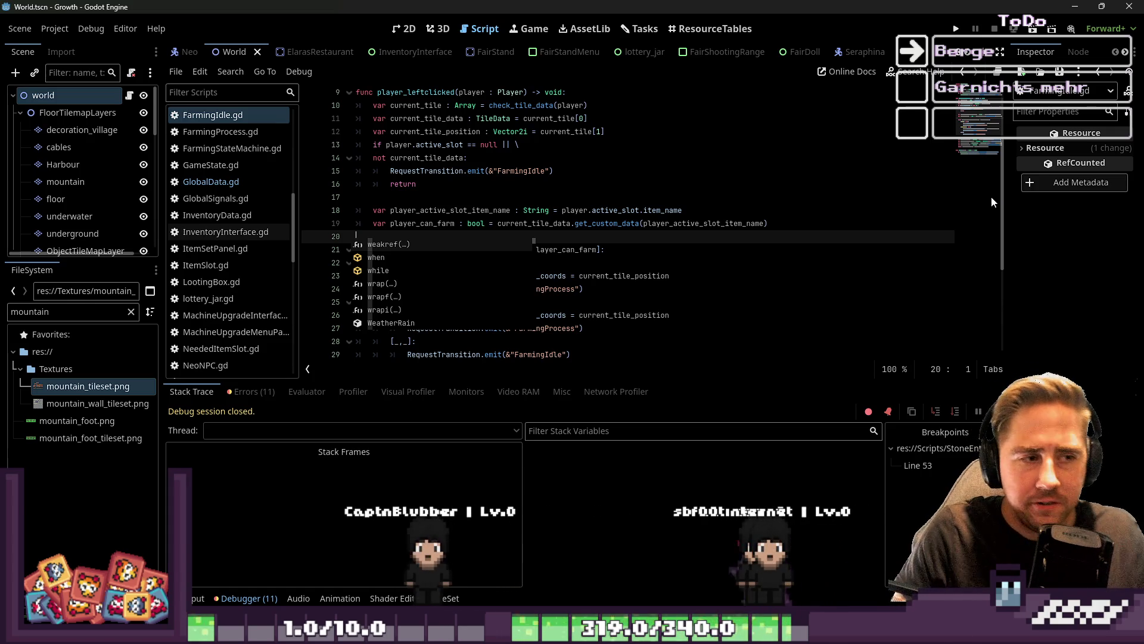
click(484, 145)
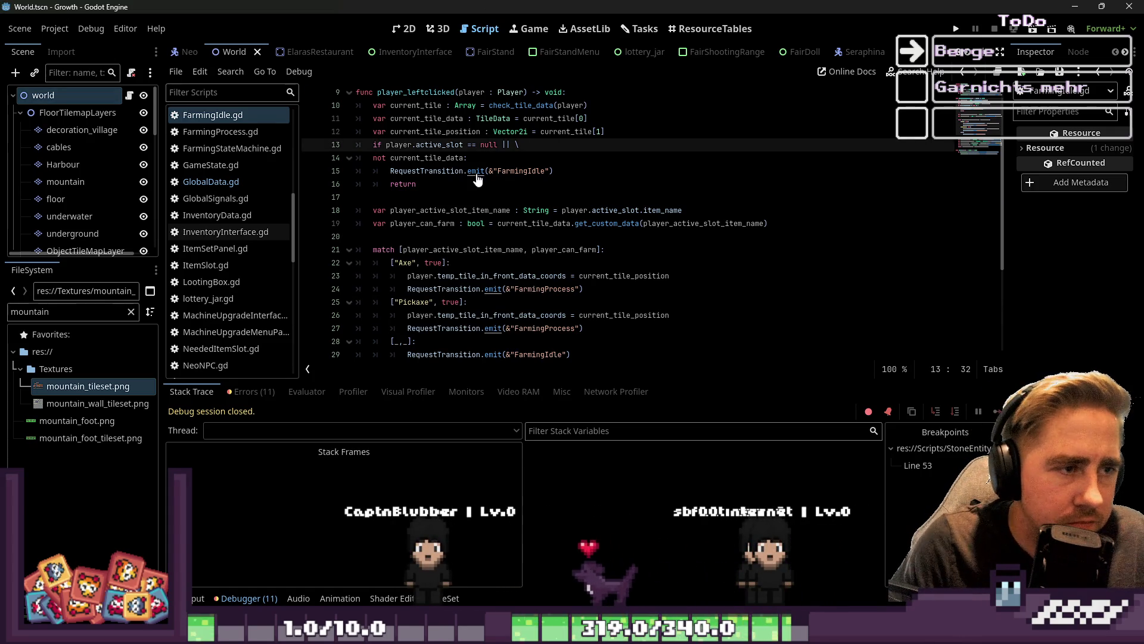
click(486, 197)
scroll(490, 240, up, 3)
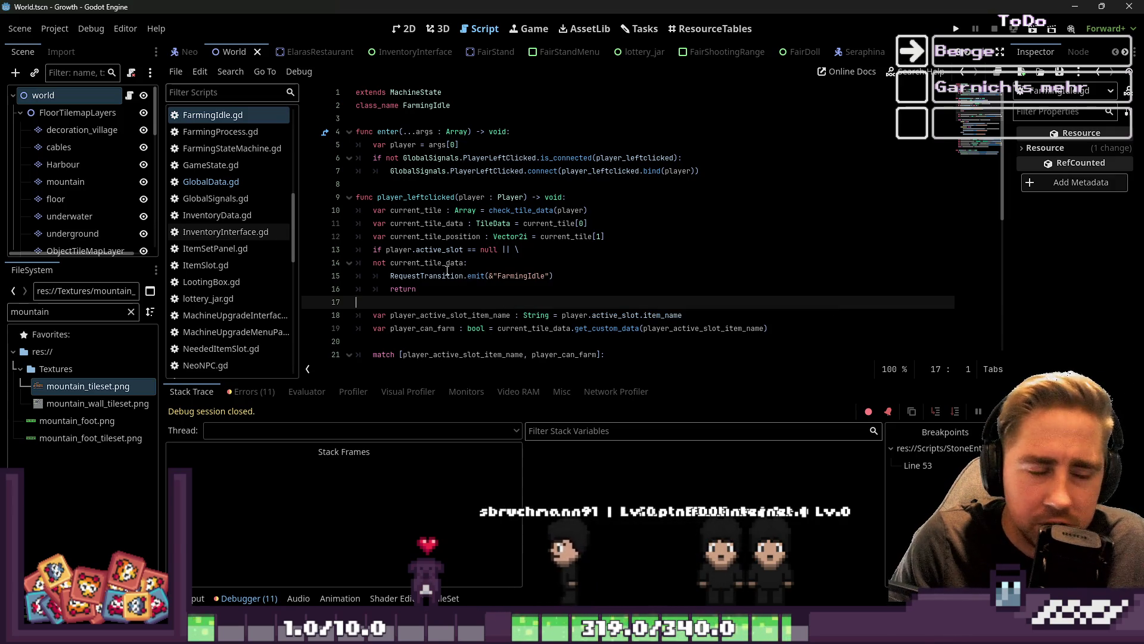
click(666, 344)
scroll(665, 343, down, 3)
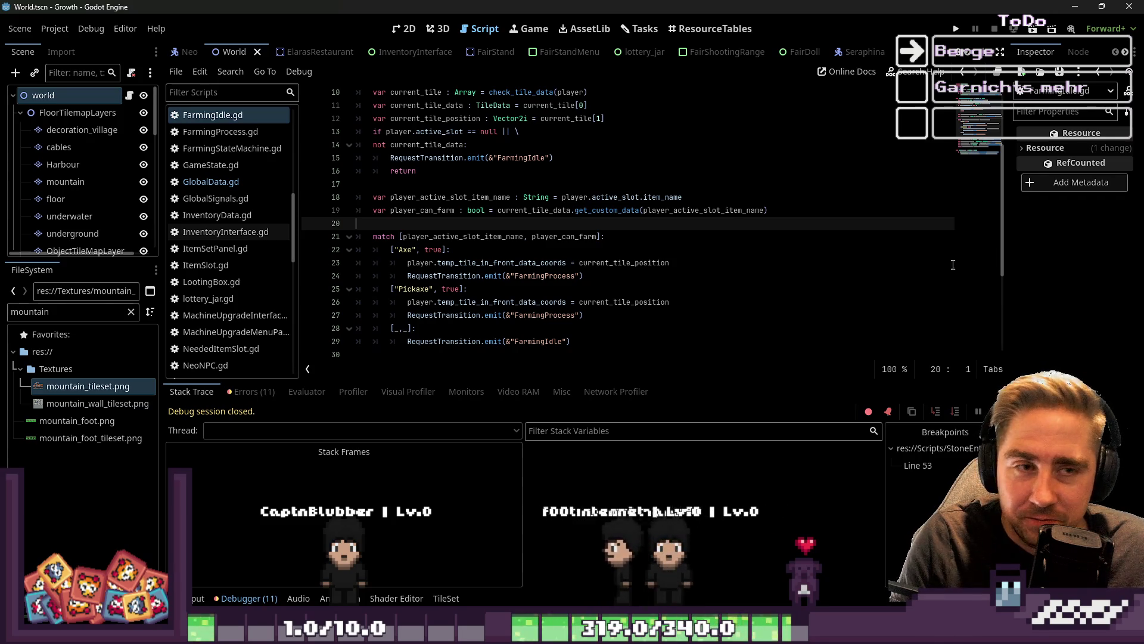
Run the project with F5, stop it, then inspect lines 24 and 29 of FarmingIdle.gd
key(F5)
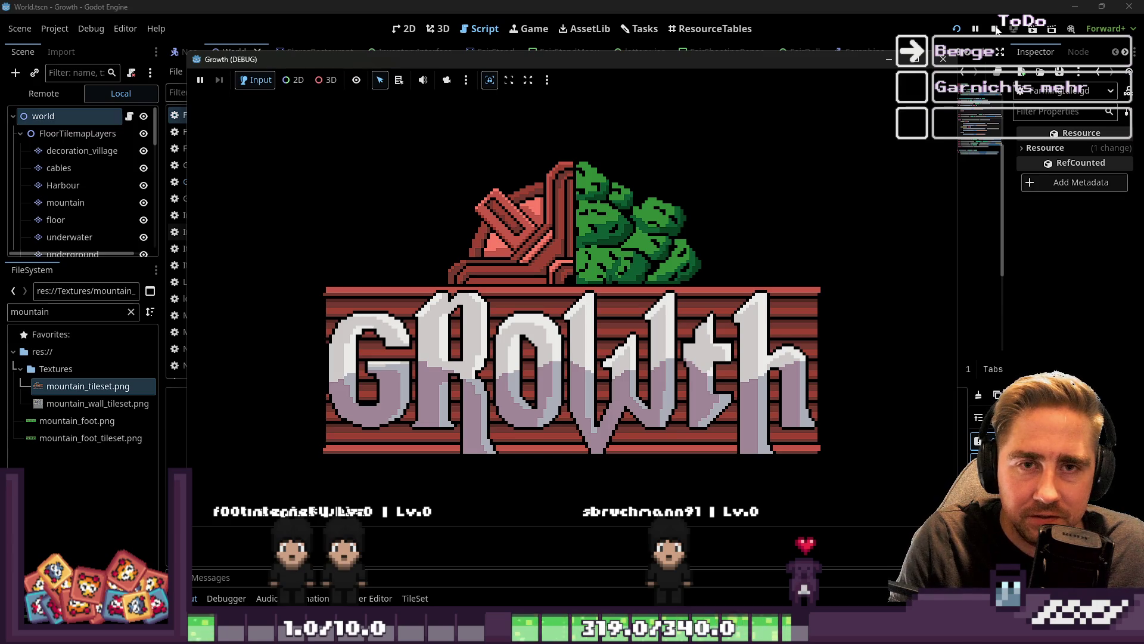
click(995, 29)
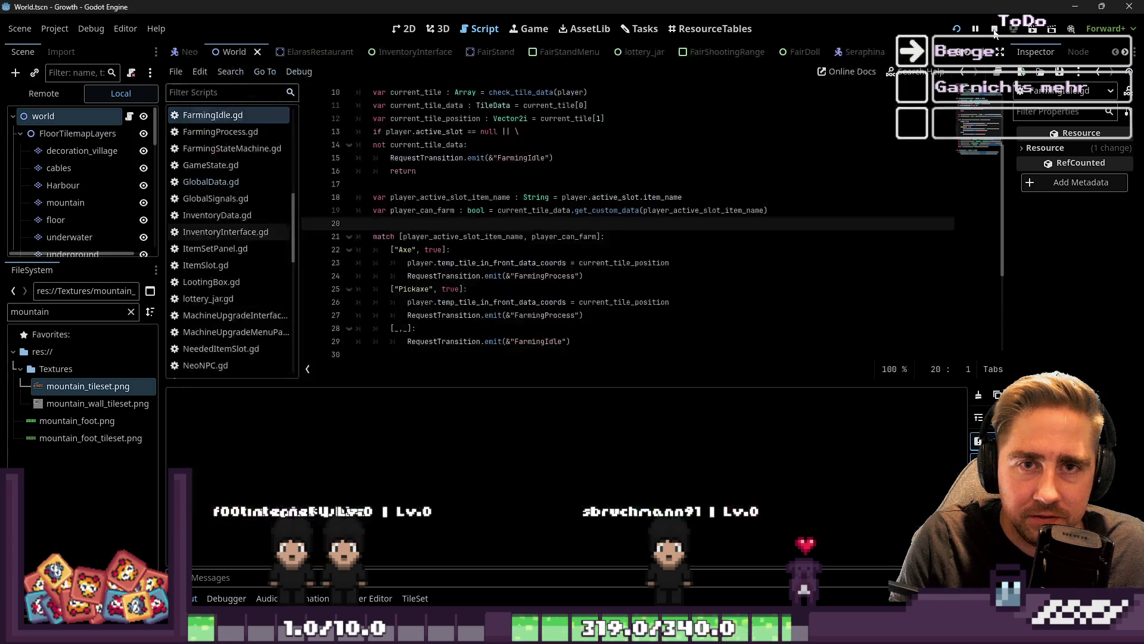
click(633, 280)
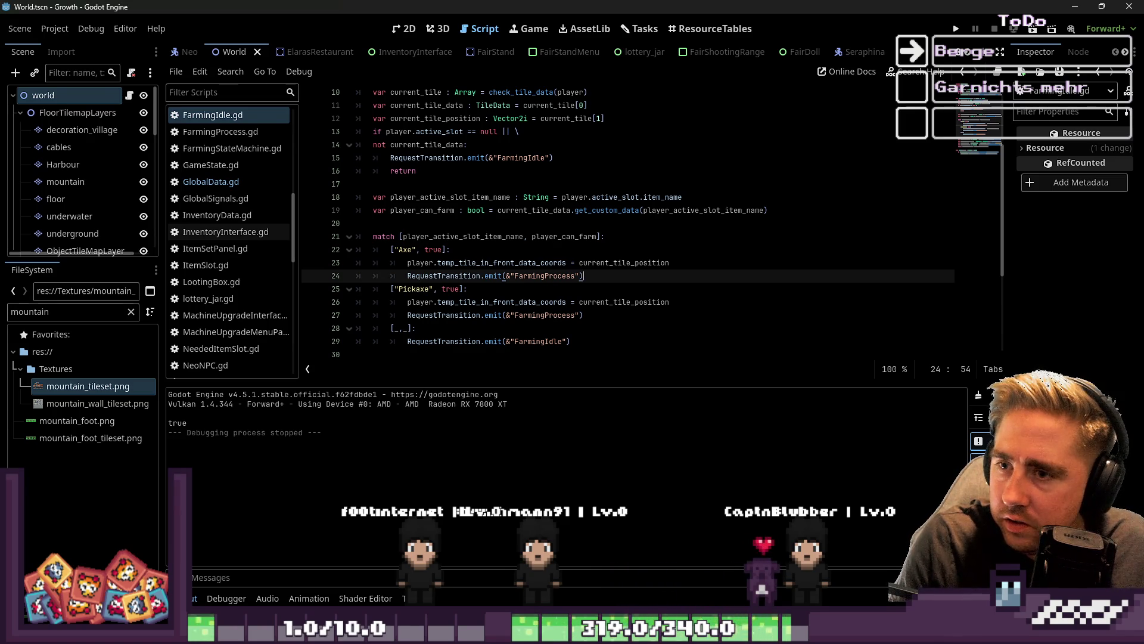
click(535, 341)
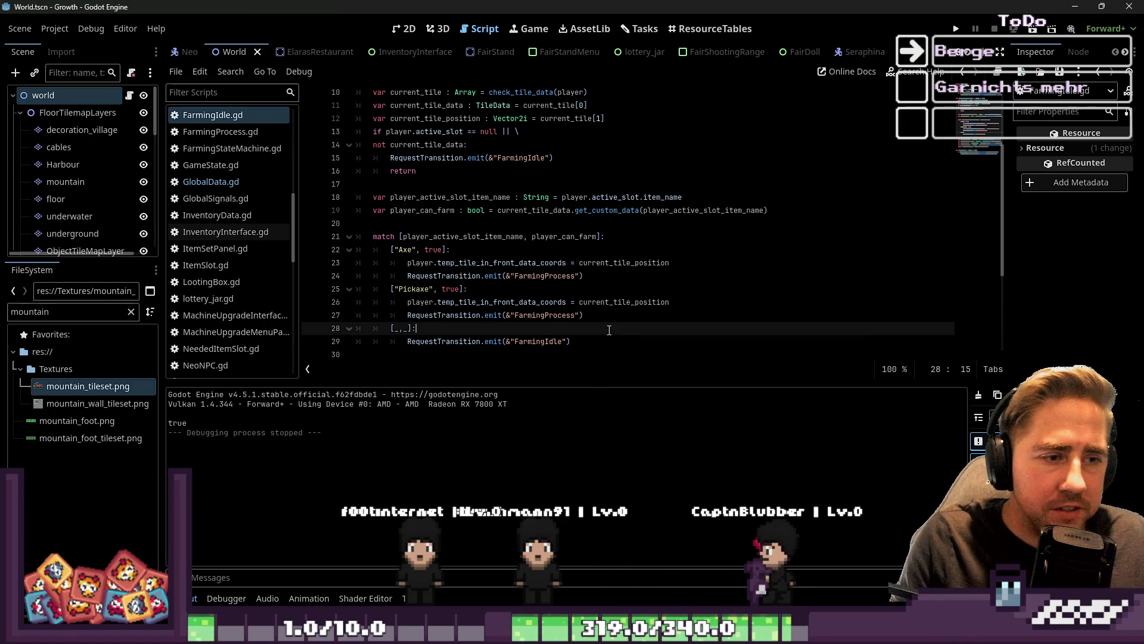